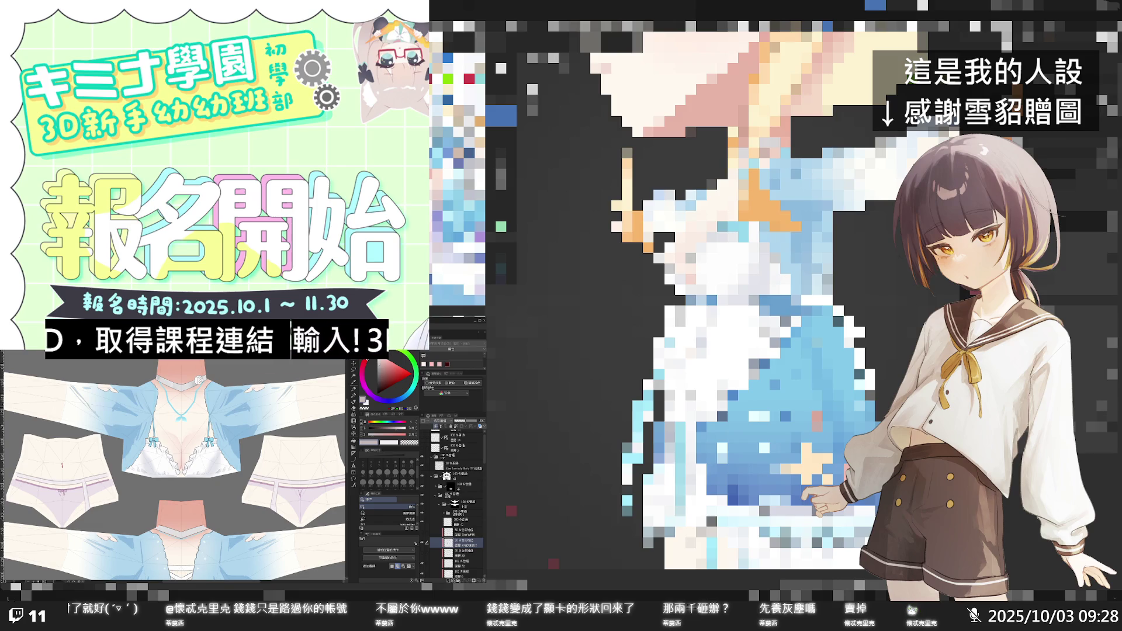
{"action": "scroll", "coordinate": [193, 473], "scroll_direction": "down", "scroll_amount": 2}
{"action": "scroll", "coordinate": [191, 474], "scroll_direction": "up", "scroll_amount": 1}
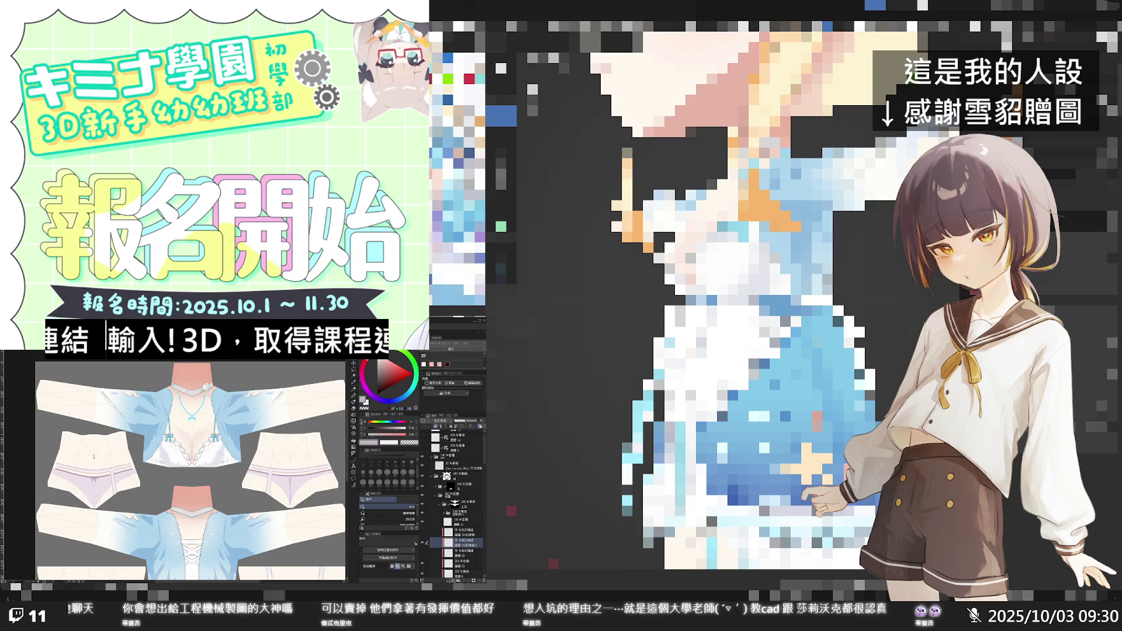
{"action": "scroll", "coordinate": [175, 465], "scroll_direction": "up", "scroll_amount": 3}
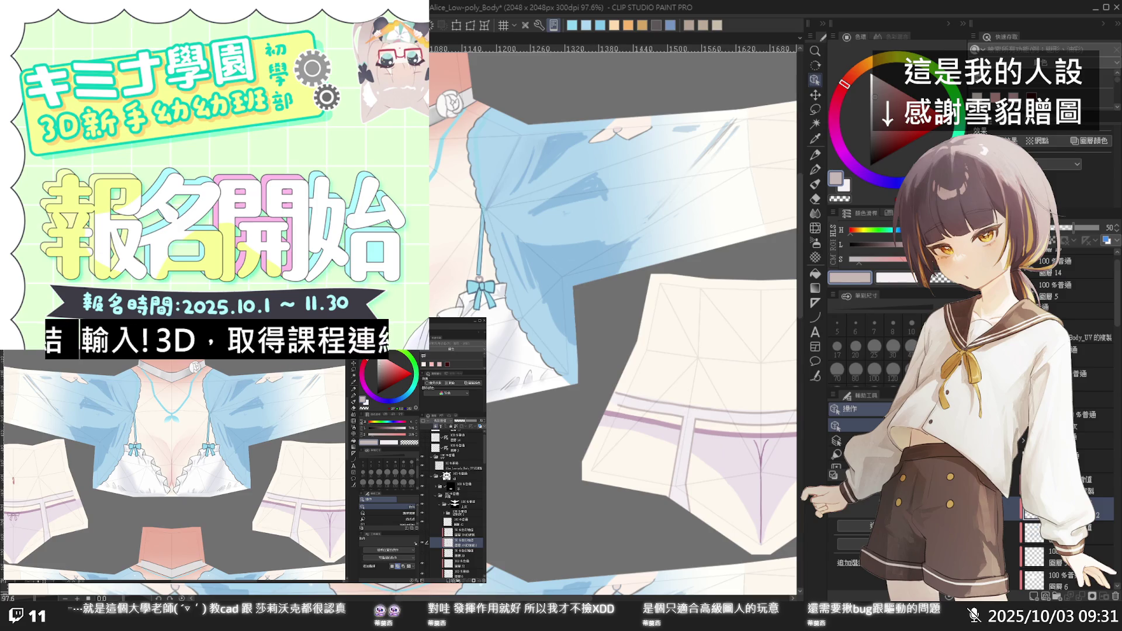
Step: Switch from Clip Studio Paint to the Blender window with Alt+Tab
{"action": "key", "text": "alt+Tab"}
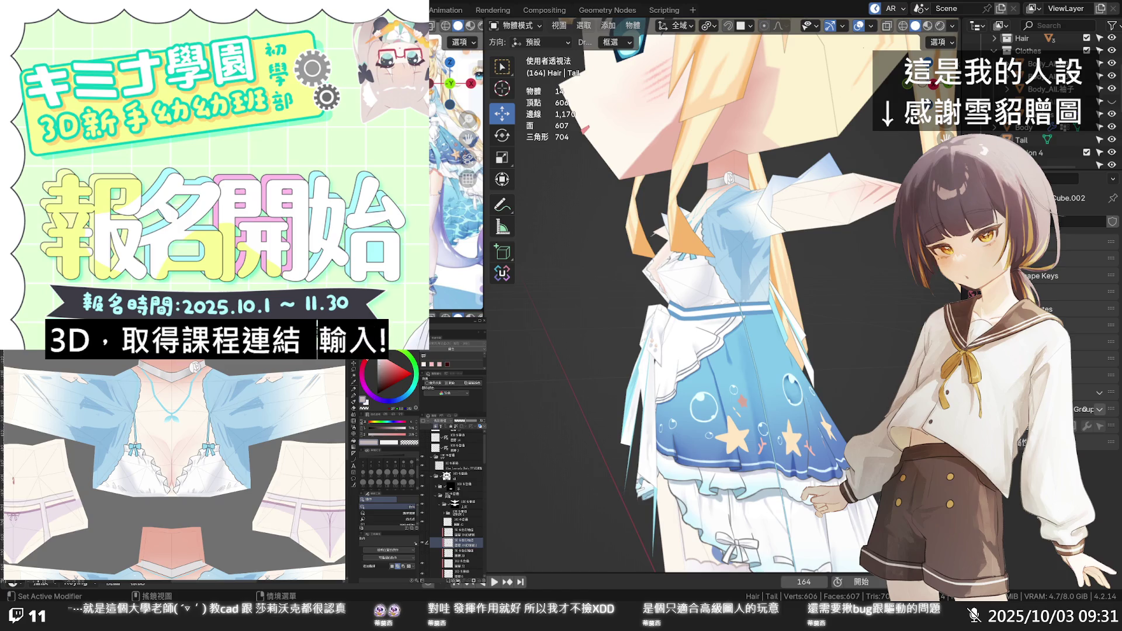
{"action": "scroll", "coordinate": [729, 314], "scroll_direction": "up", "scroll_amount": 1}
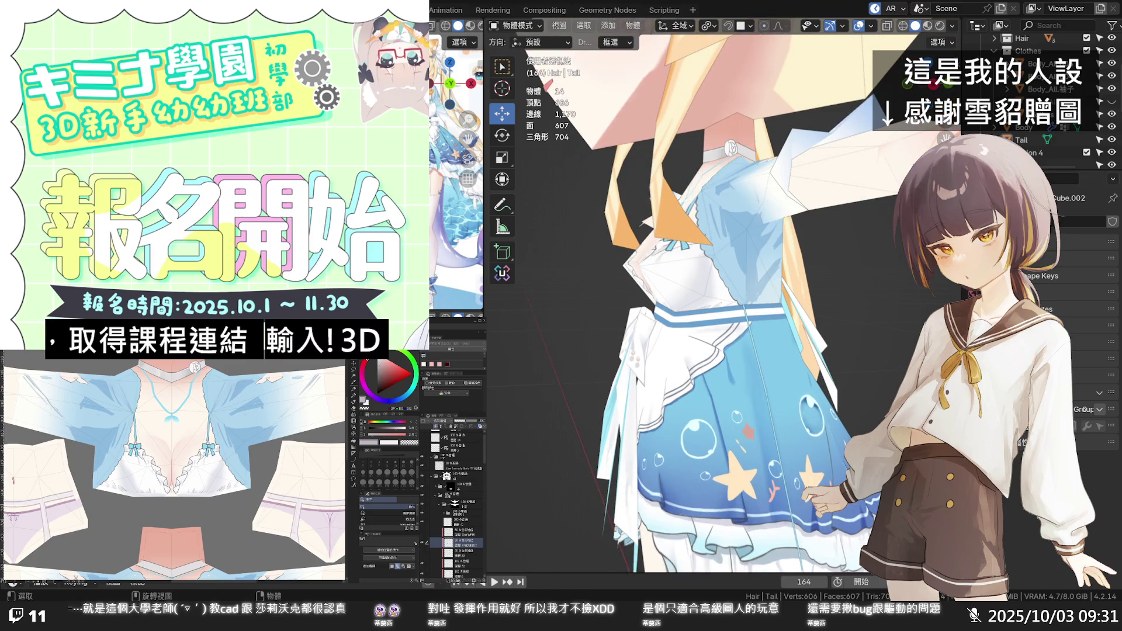
Step: Orbit around the painted blue dress to view it from the sides and front
{"action": "middle_click_drag", "start_coordinate": [722, 313], "coordinate": [761, 317]}
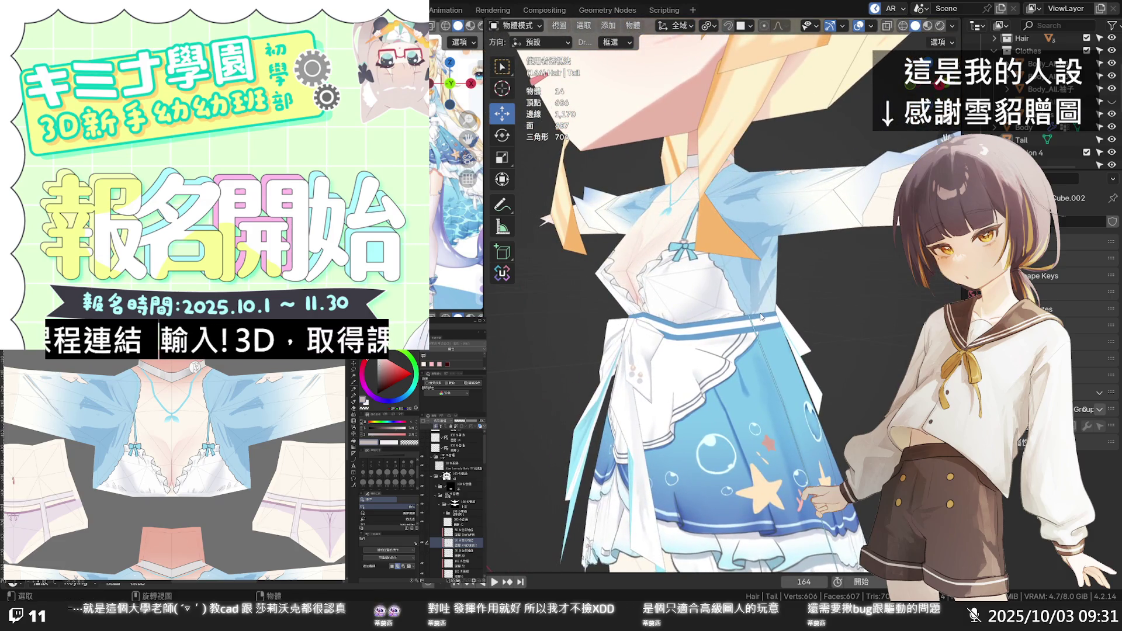
{"action": "mouse_move", "coordinate": [761, 316]}
{"action": "middle_mouse_down"}
{"action": "mouse_move", "coordinate": [749, 314]}
{"action": "mouse_move", "coordinate": [774, 311]}
{"action": "mouse_move", "coordinate": [742, 309]}
{"action": "middle_mouse_up"}
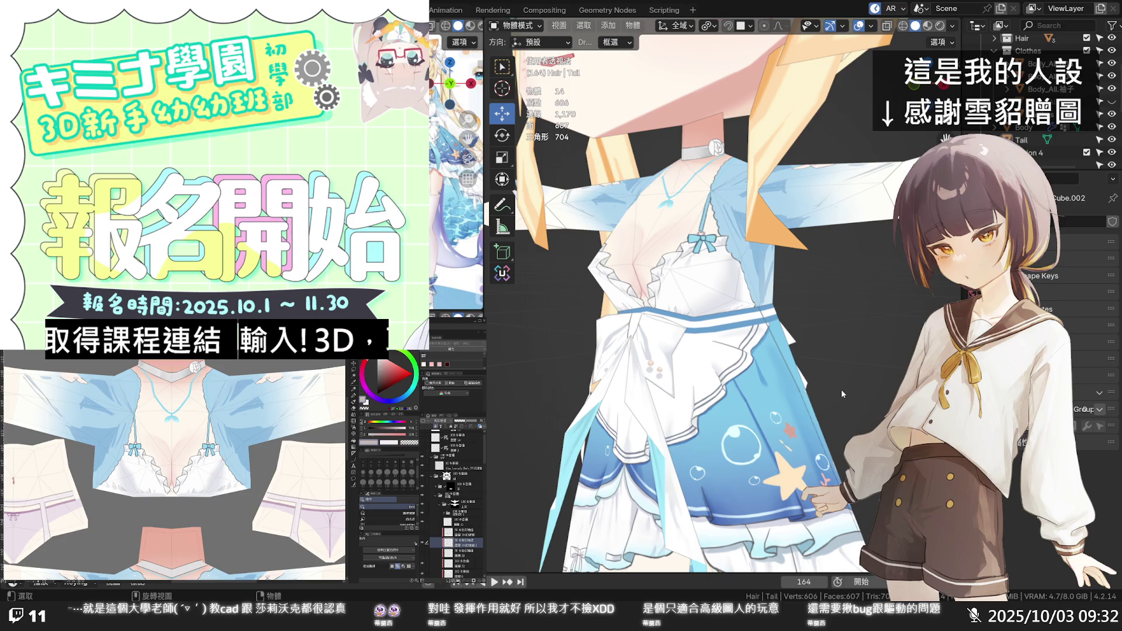
{"action": "mouse_move", "coordinate": [831, 337]}
{"action": "middle_mouse_down"}
{"action": "mouse_move", "coordinate": [714, 339]}
{"action": "mouse_move", "coordinate": [851, 360]}
{"action": "middle_mouse_up"}
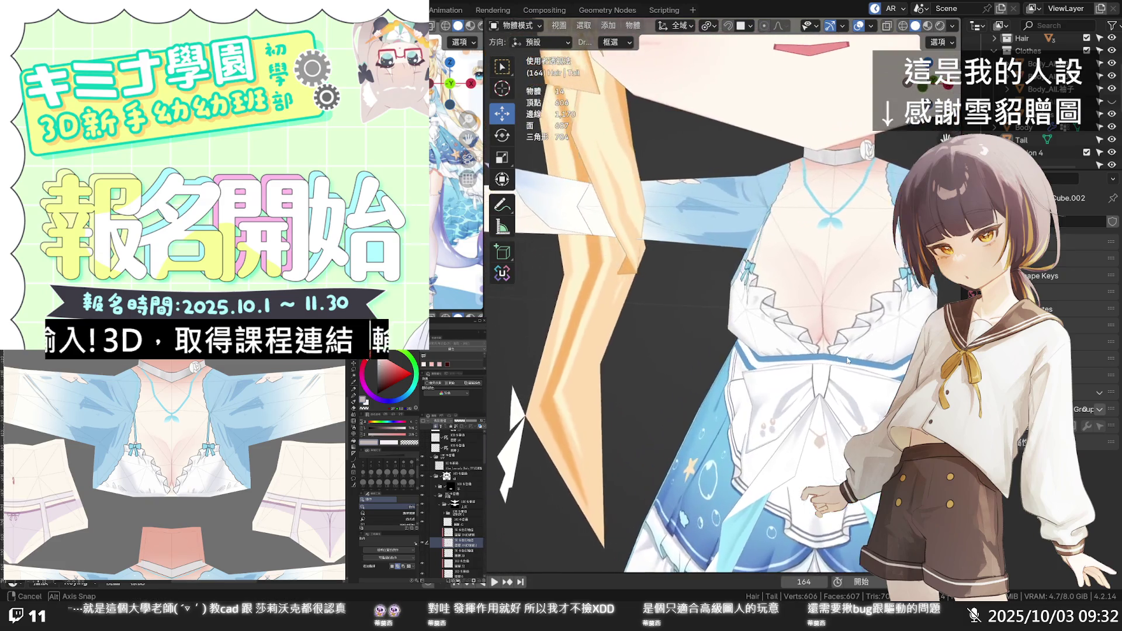
Step: Orbit to a front view, move in close on the sleeves and skirt, then back to front
{"action": "mouse_move", "coordinate": [850, 361]}
{"action": "middle_mouse_down"}
{"action": "mouse_move", "coordinate": [738, 340]}
{"action": "mouse_move", "coordinate": [722, 352]}
{"action": "middle_mouse_up"}
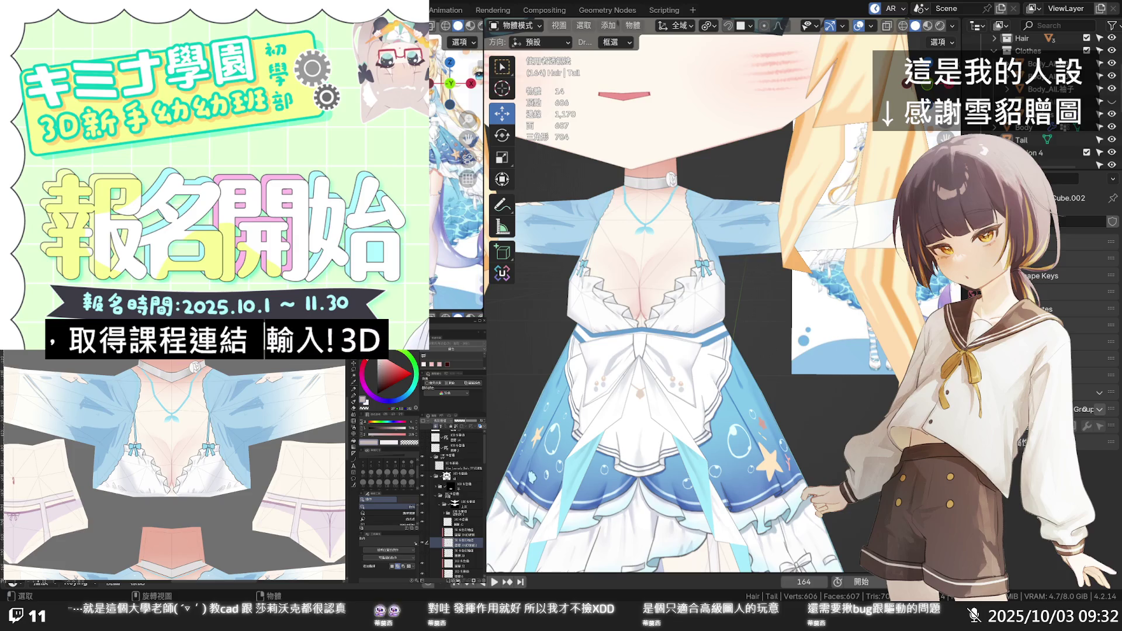
{"action": "middle_click_drag", "start_coordinate": [722, 310], "coordinate": [695, 279]}
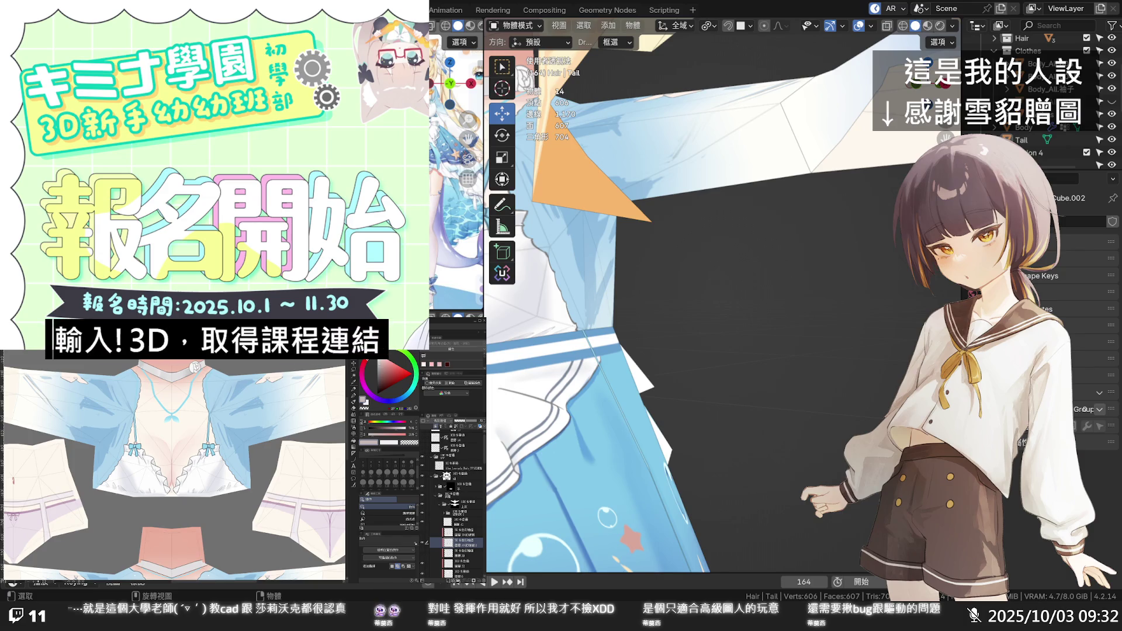
{"action": "middle_click_drag", "start_coordinate": [716, 344], "coordinate": [775, 379]}
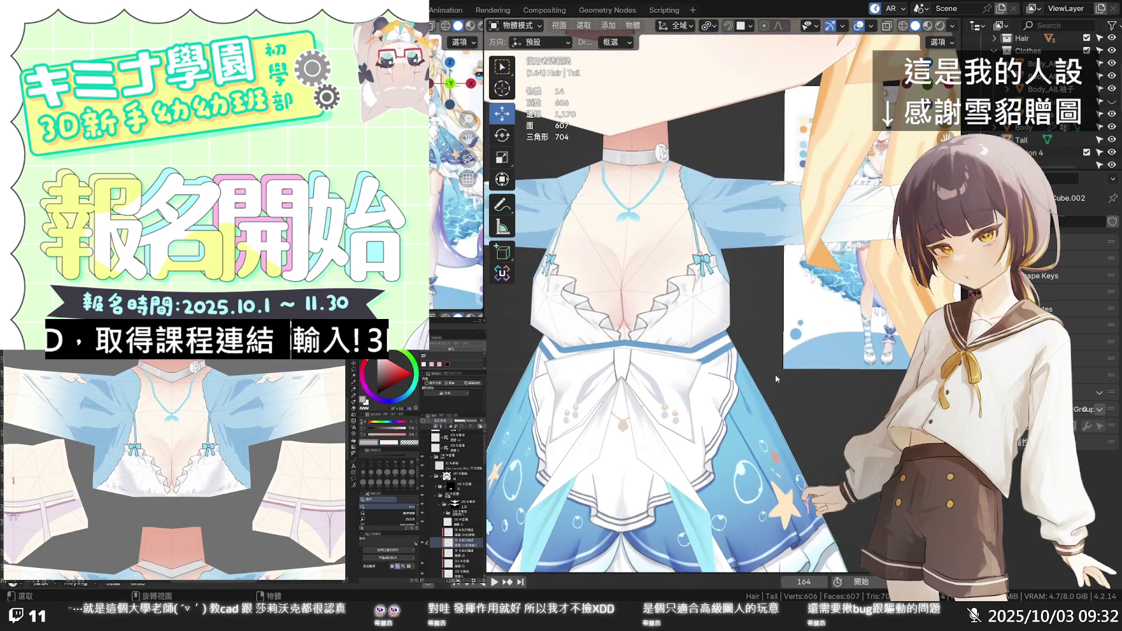
Step: Select the Body_All mesh and enable Bones in the Viewport Overlays
{"action": "left_click", "coordinate": [717, 232]}
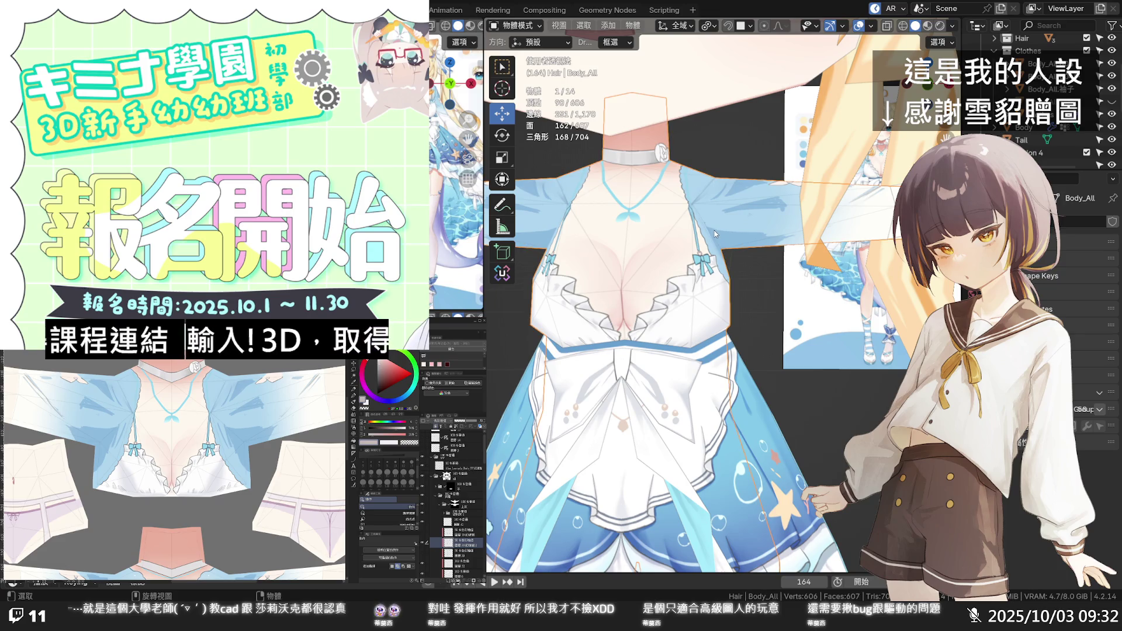
{"action": "left_click", "coordinate": [843, 27]}
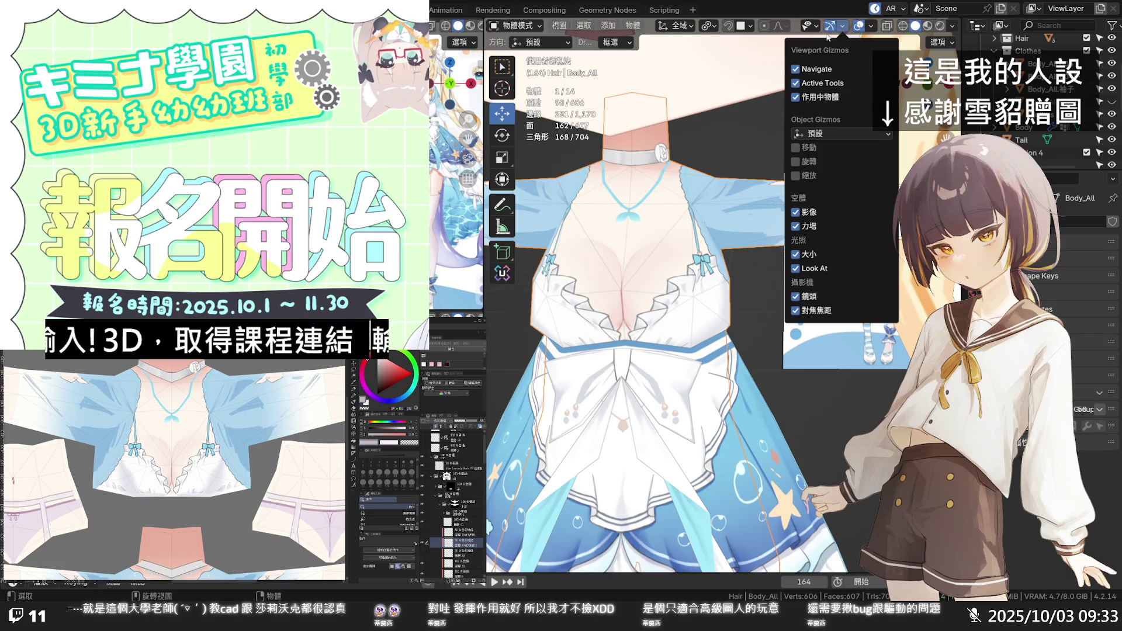
{"action": "left_click", "coordinate": [868, 26]}
{"action": "left_click", "coordinate": [877, 165]}
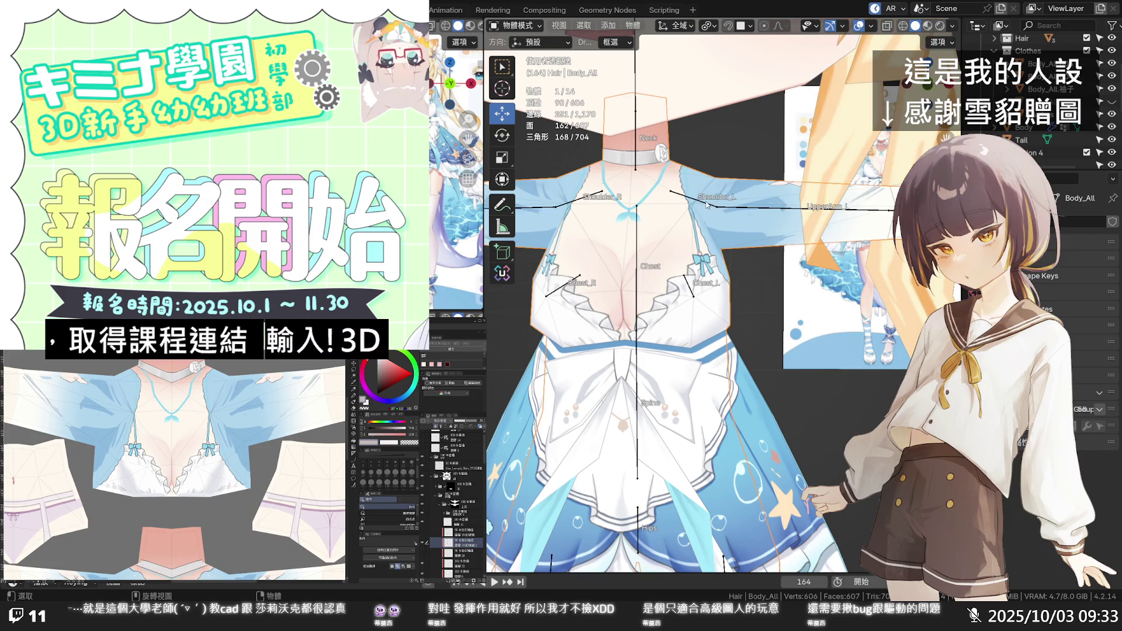
Step: Select the character's armature as the active object for posing
{"action": "left_click", "coordinate": [526, 27]}
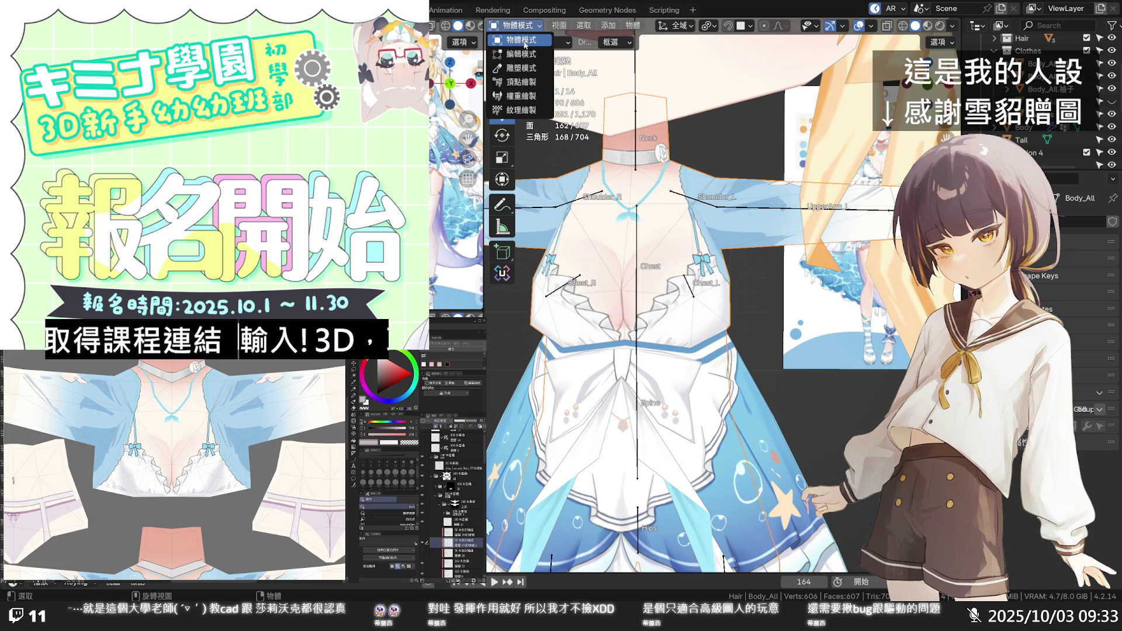
{"action": "left_click", "coordinate": [706, 208]}
{"action": "left_click", "coordinate": [524, 26]}
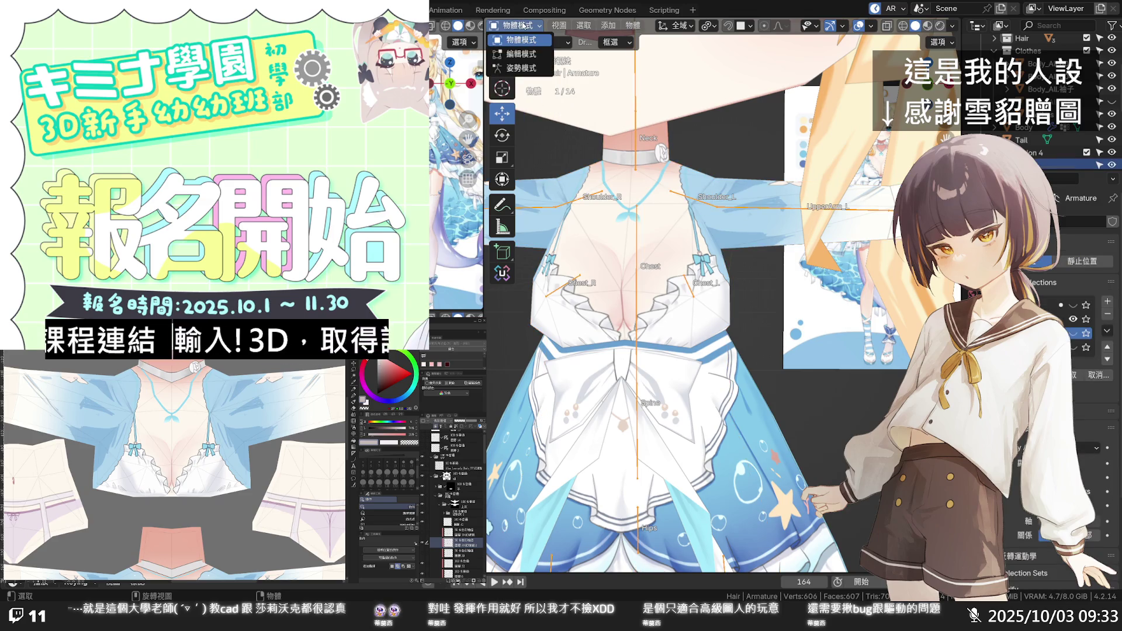
Step: Enter Pose Mode, tilt the left shoulder bone, then undo that rotation
{"action": "left_click", "coordinate": [523, 68]}
{"action": "left_click", "coordinate": [716, 209]}
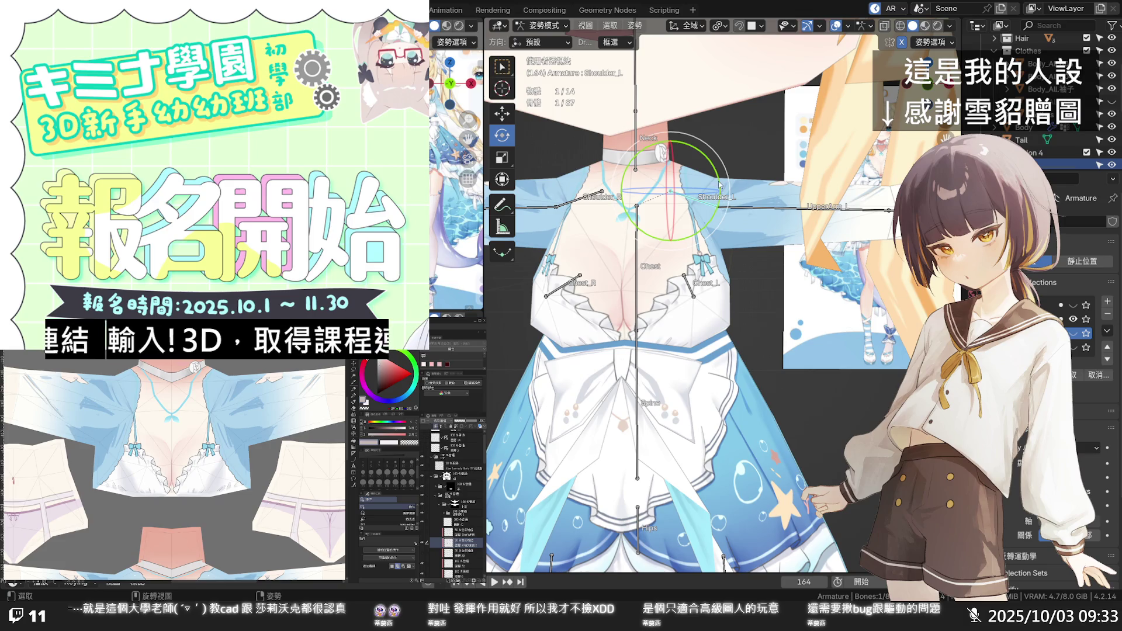
{"action": "left_click_drag", "start_coordinate": [719, 208], "coordinate": [727, 230]}
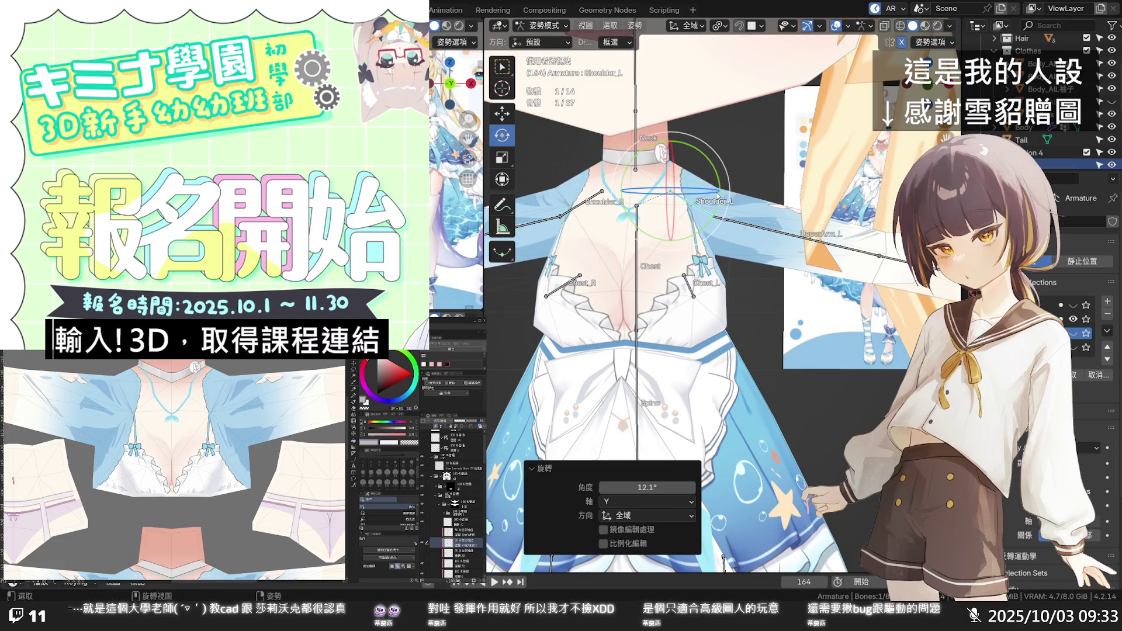
{"action": "key", "text": "ctrl+z"}
Step: Rotate the UpperArm_L bone downward by about 38.8 degrees and confirm it
{"action": "left_click", "coordinate": [727, 210]}
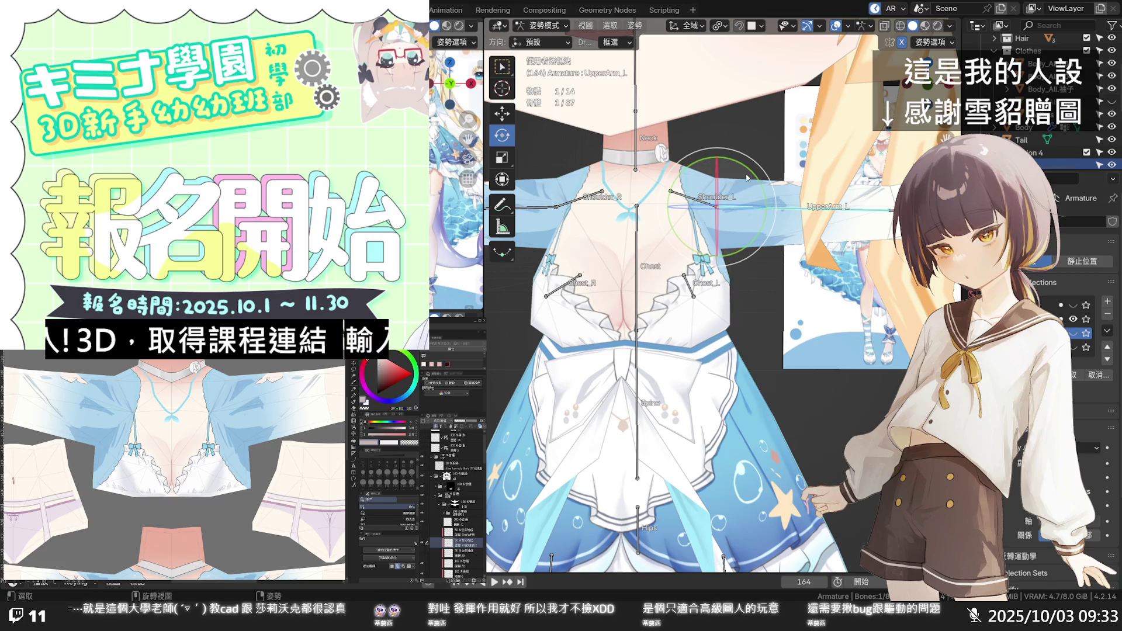
{"action": "left_click_drag", "start_coordinate": [727, 211], "coordinate": [743, 211]}
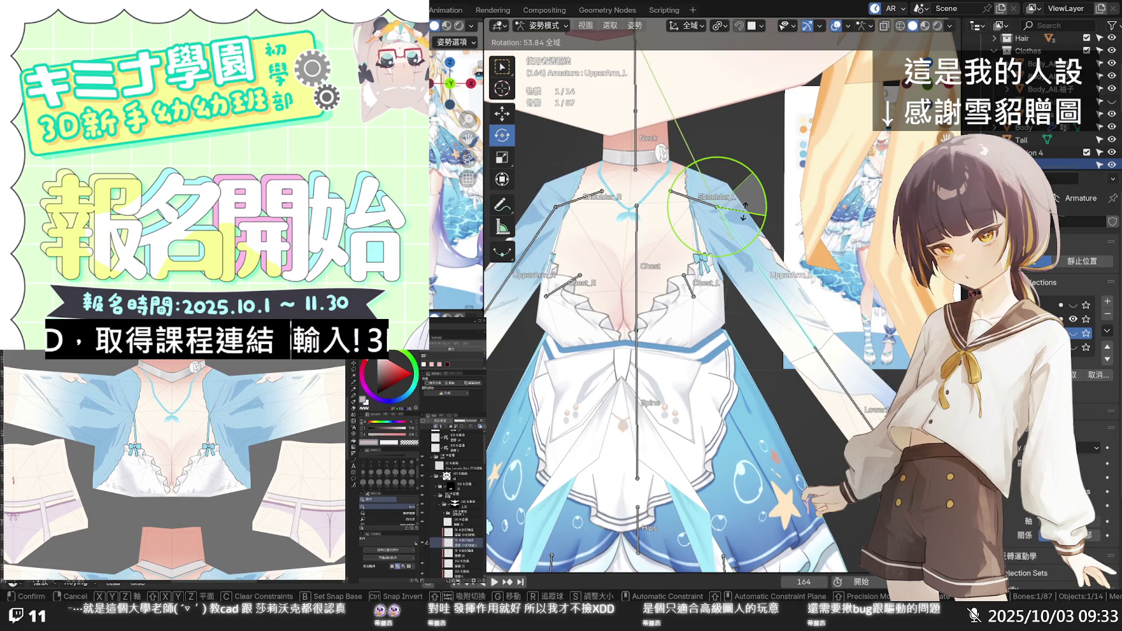
{"action": "mouse_move", "coordinate": [744, 211]}
{"action": "left_mouse_down"}
{"action": "mouse_move", "coordinate": [750, 195]}
{"action": "mouse_move", "coordinate": [734, 207]}
{"action": "left_mouse_up"}
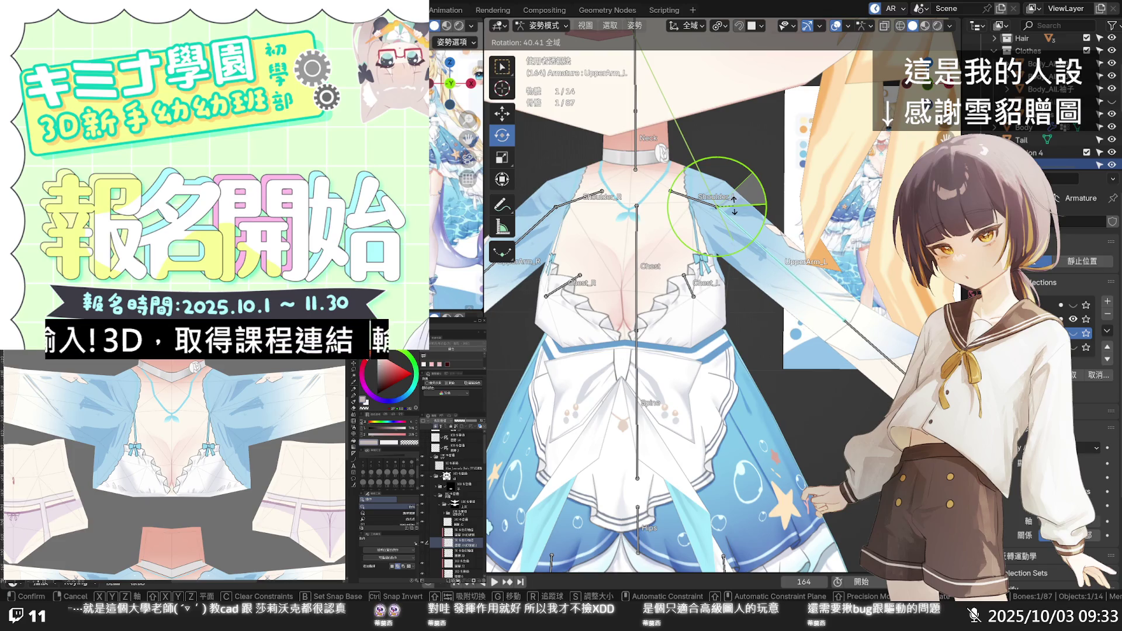
{"action": "left_click_drag", "start_coordinate": [734, 205], "coordinate": [729, 214]}
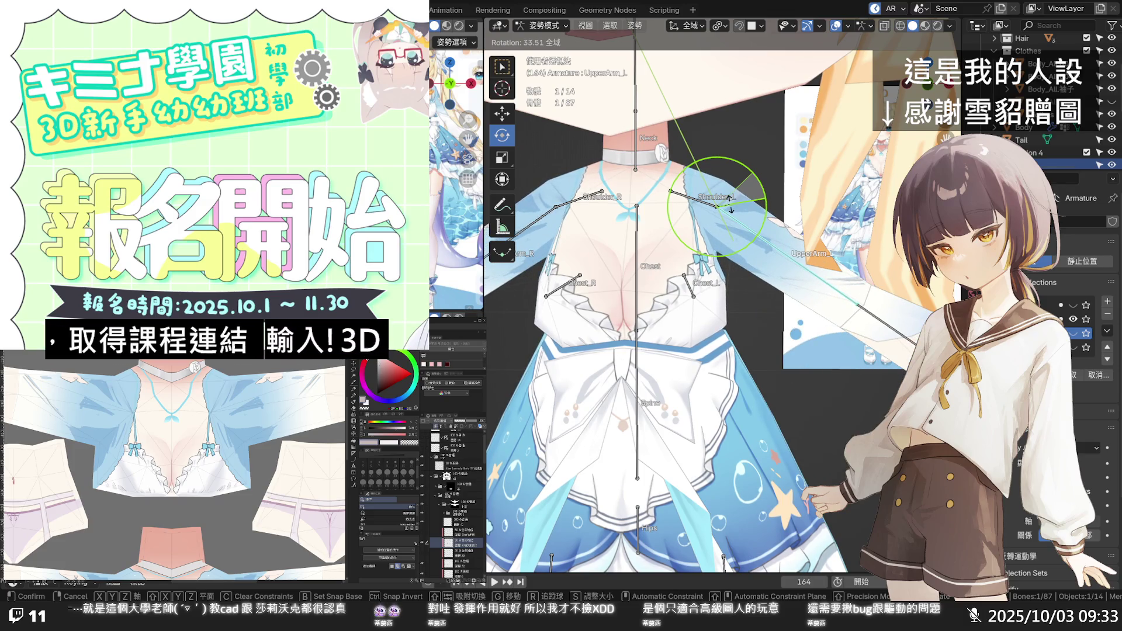
{"action": "left_click", "coordinate": [729, 200]}
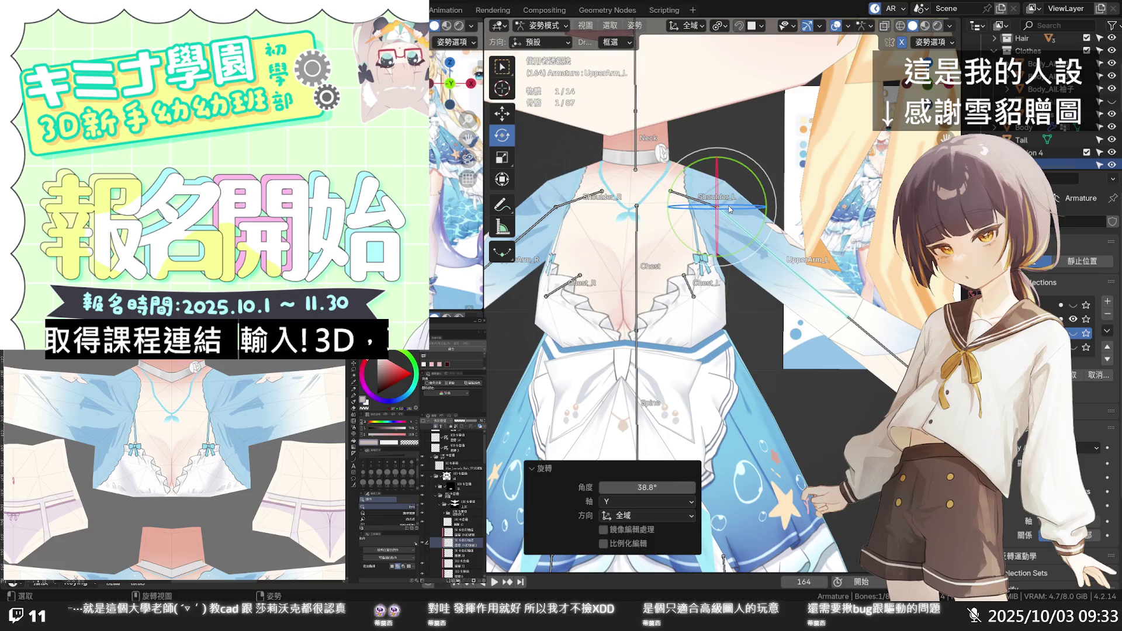
Step: Hide the bone and reference overlays and switch the armature to Edit Mode
{"action": "left_click", "coordinate": [817, 29]}
{"action": "key", "text": "Tab"}
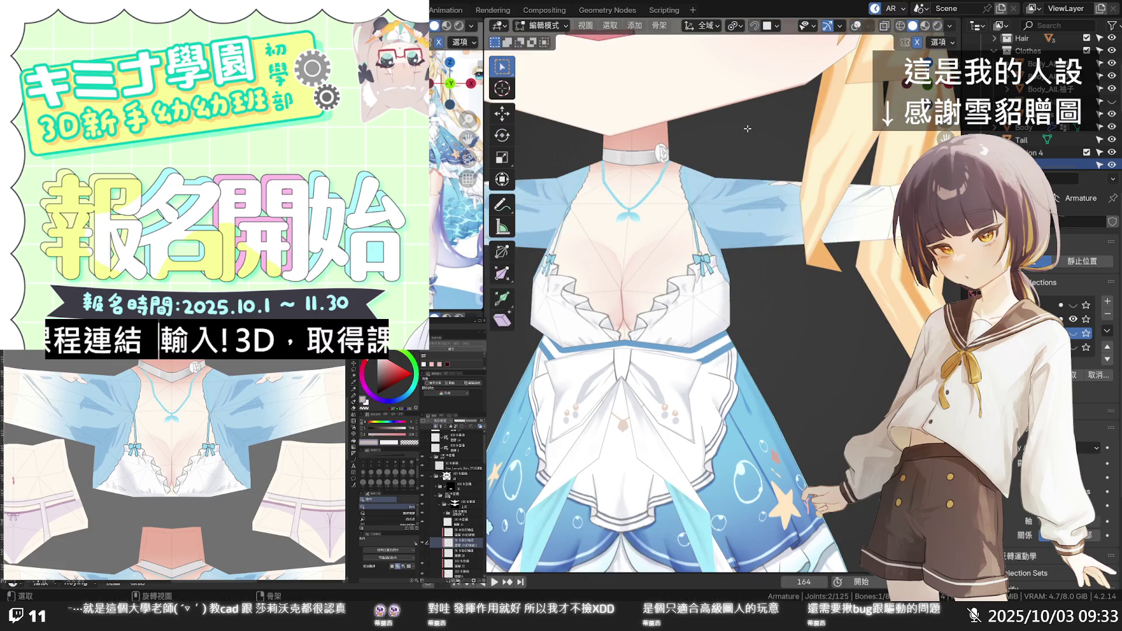
Step: Return to Pose Mode and orbit around the whole textured character with arms lowered
{"action": "key", "text": "Tab"}
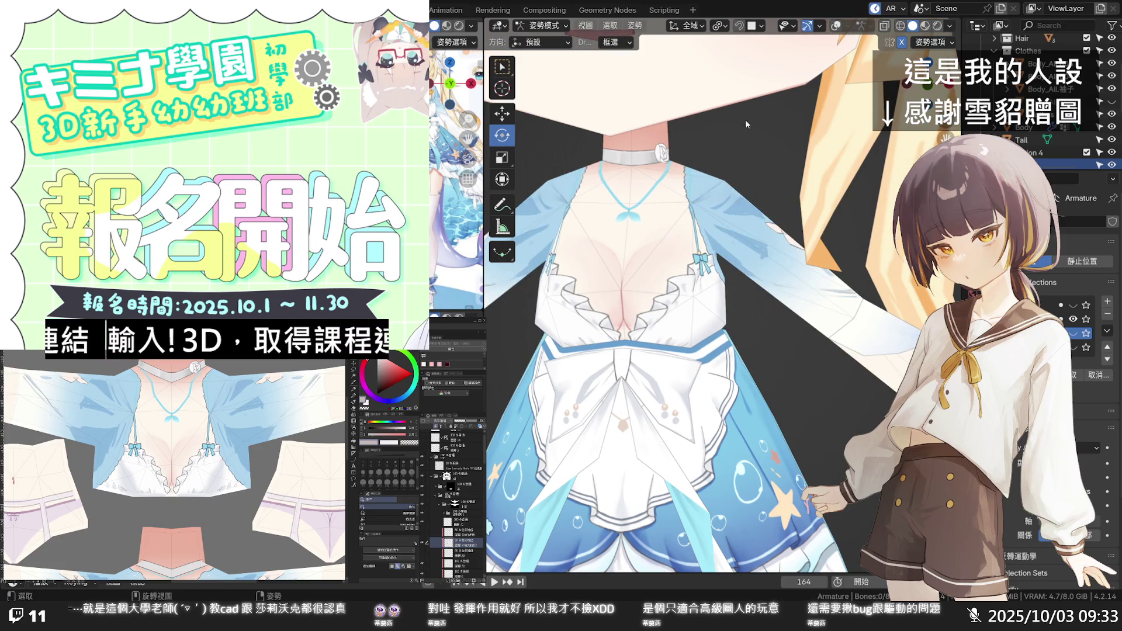
{"action": "middle_click_drag", "start_coordinate": [760, 207], "coordinate": [743, 194]}
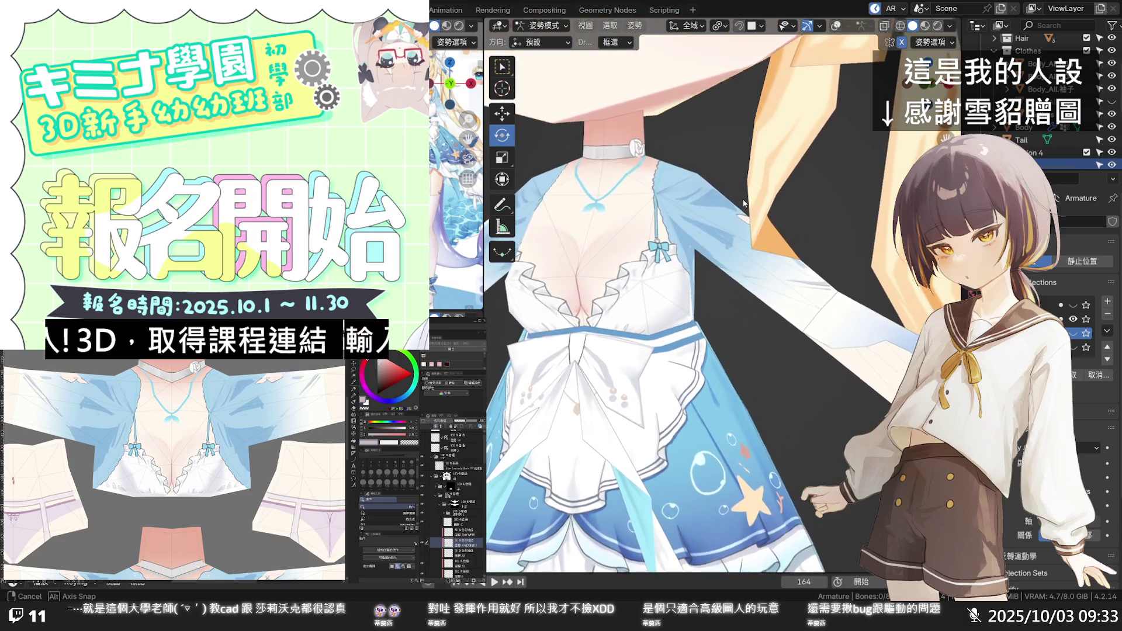
{"action": "middle_click_drag", "start_coordinate": [743, 194], "coordinate": [760, 207]}
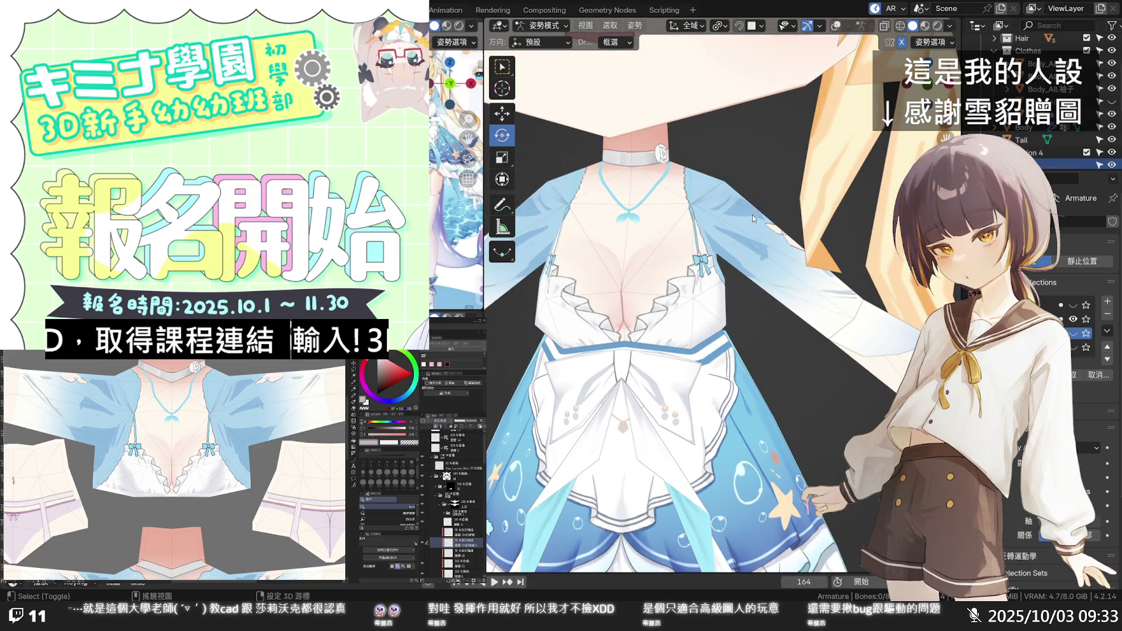
{"action": "scroll", "coordinate": [752, 215], "scroll_direction": "down", "scroll_amount": 1}
{"action": "scroll", "coordinate": [760, 227], "scroll_direction": "down", "scroll_amount": 1}
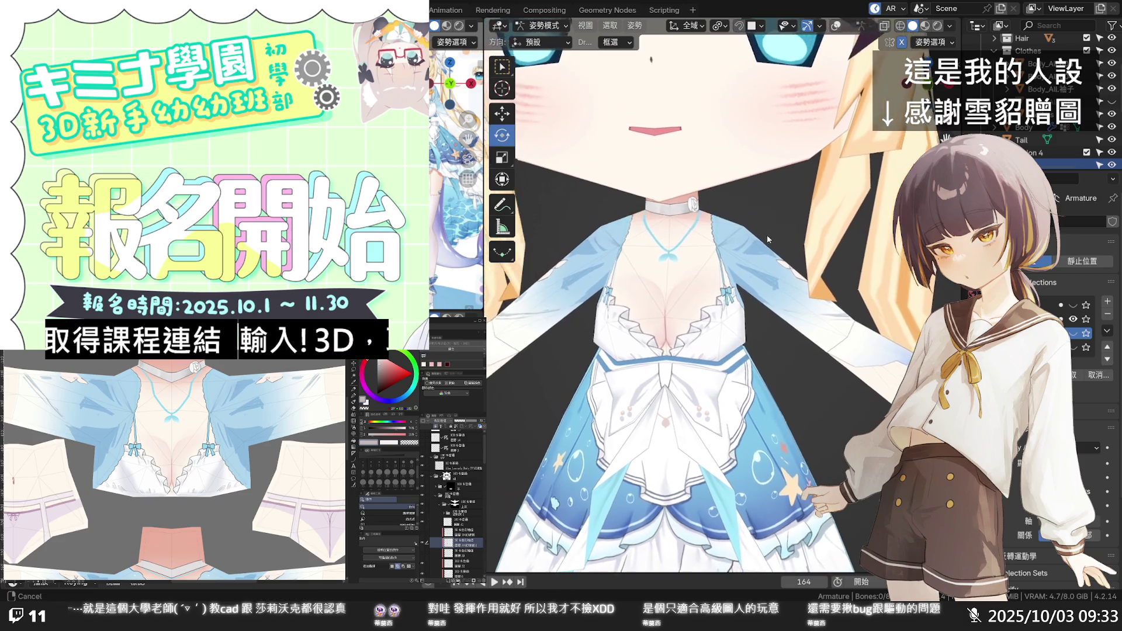
{"action": "scroll", "coordinate": [766, 236], "scroll_direction": "down", "scroll_amount": 1}
{"action": "scroll", "coordinate": [786, 231], "scroll_direction": "down", "scroll_amount": 1}
{"action": "middle_click_drag", "start_coordinate": [787, 233], "coordinate": [759, 232]}
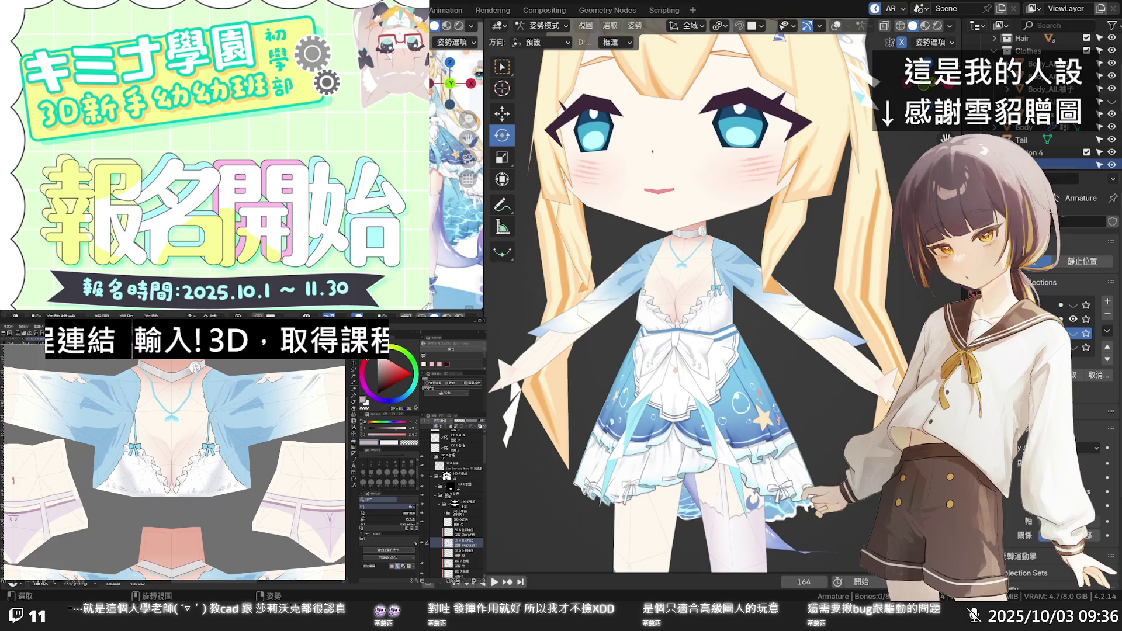
{"action": "scroll", "coordinate": [718, 320], "scroll_direction": "up", "scroll_amount": 1}
{"action": "scroll", "coordinate": [719, 321], "scroll_direction": "up", "scroll_amount": 1}
Step: Move the view in close to the chest and apron around the lowered left arm
{"action": "middle_click_drag", "start_coordinate": [825, 350], "coordinate": [842, 353]}
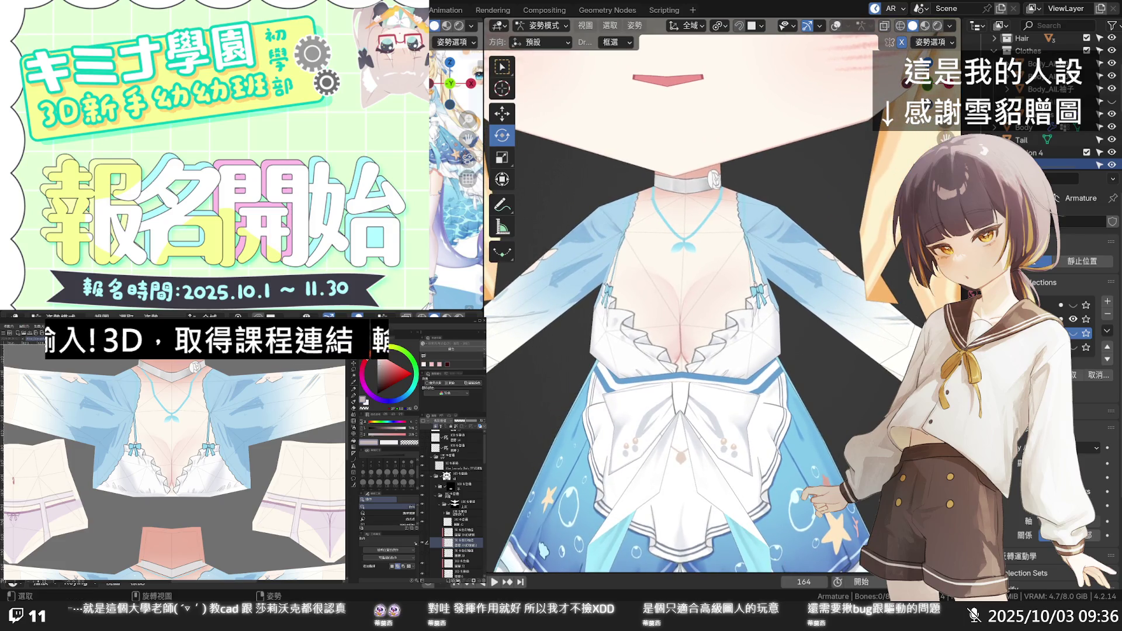
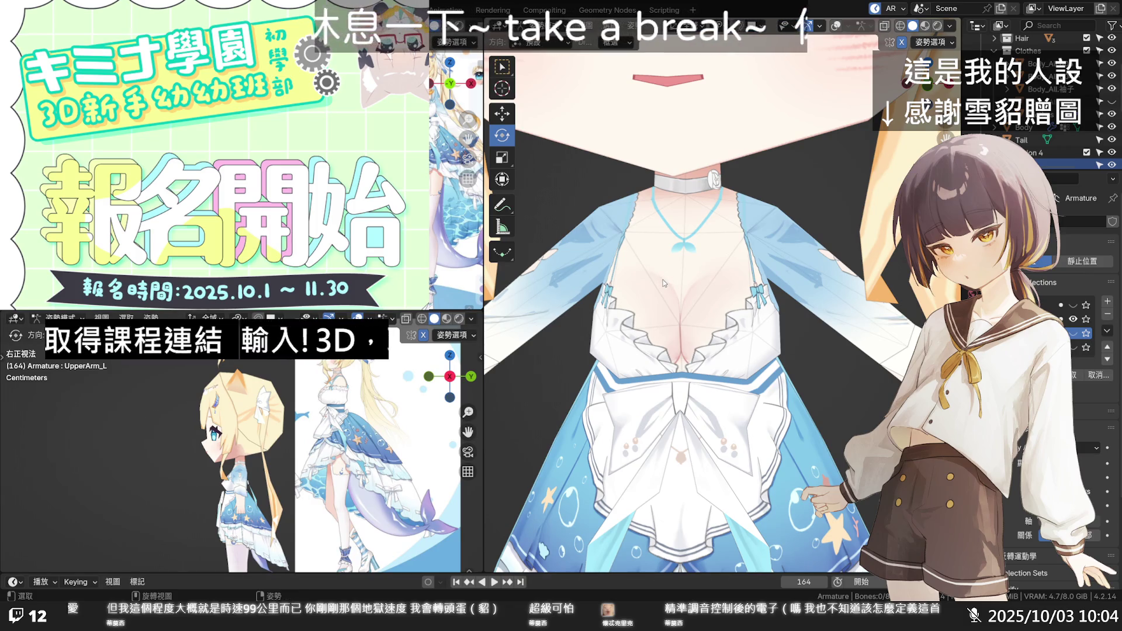
{"action": "scroll", "coordinate": [756, 374], "scroll_direction": "down", "scroll_amount": 2}
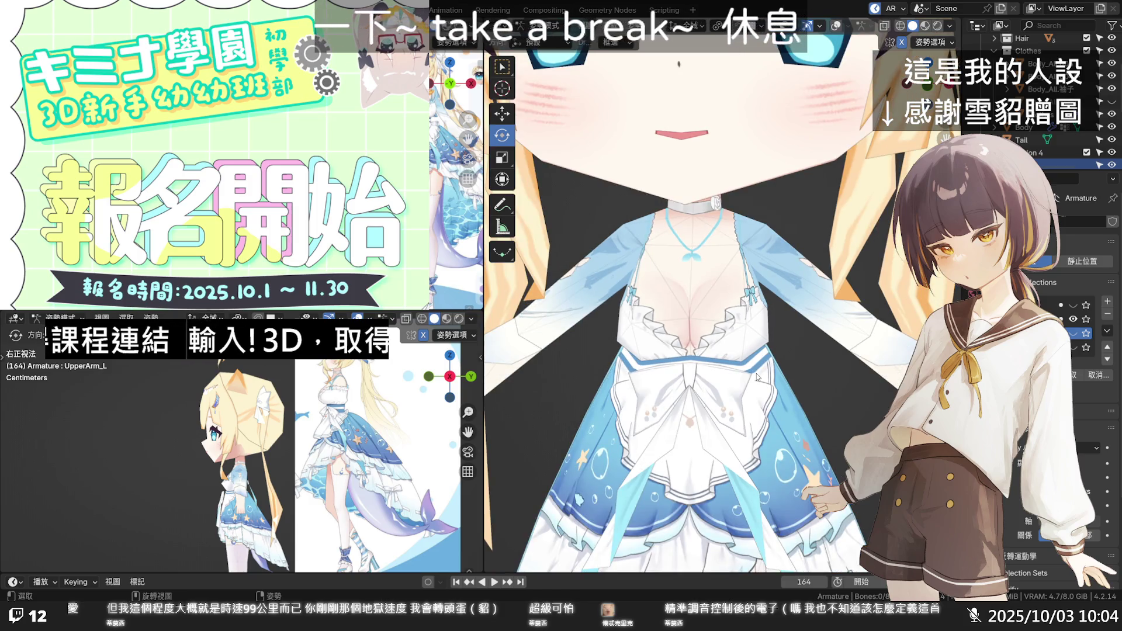
{"action": "scroll", "coordinate": [757, 374], "scroll_direction": "up", "scroll_amount": 1}
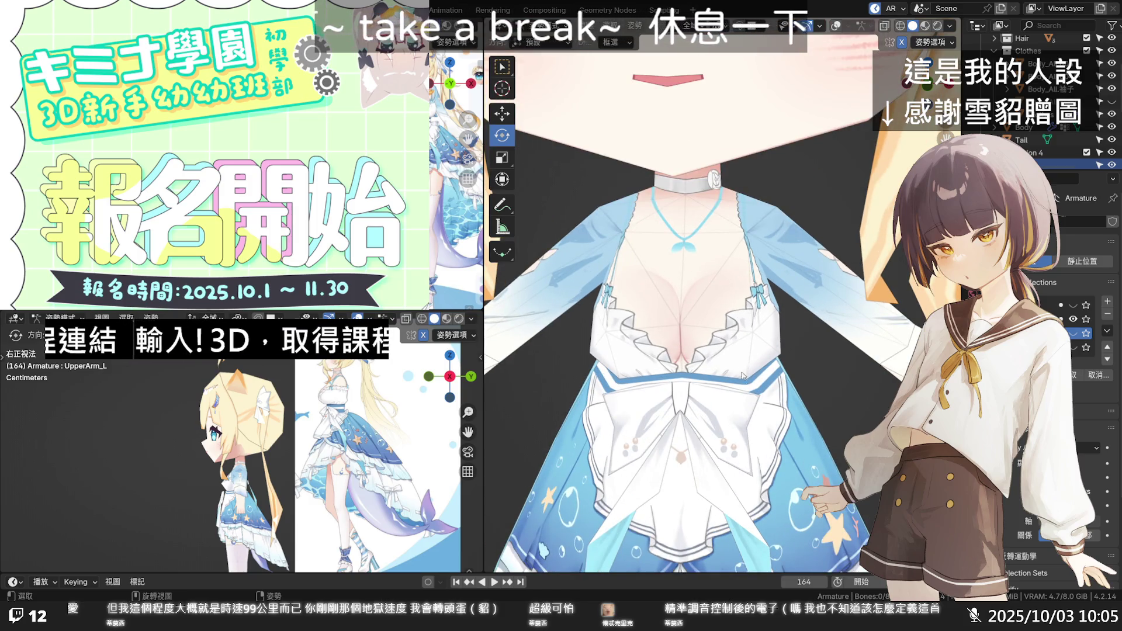